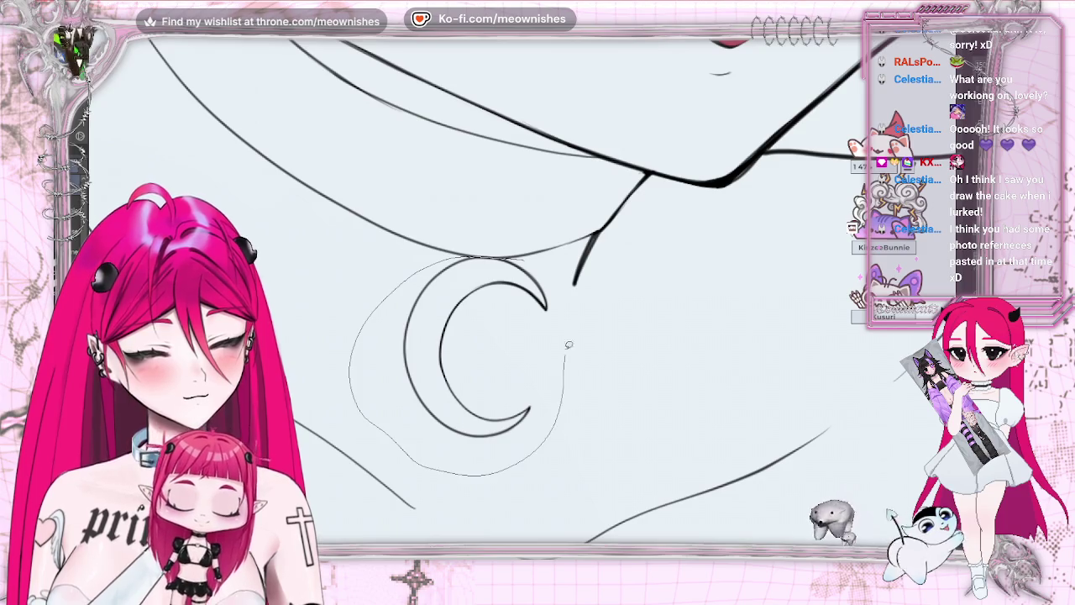
# Lasso the crescent pendant, shift it slightly left and down on the neck, then deselect.
pyautogui.moveTo(491, 253); pyautogui.dragTo(492, 255)
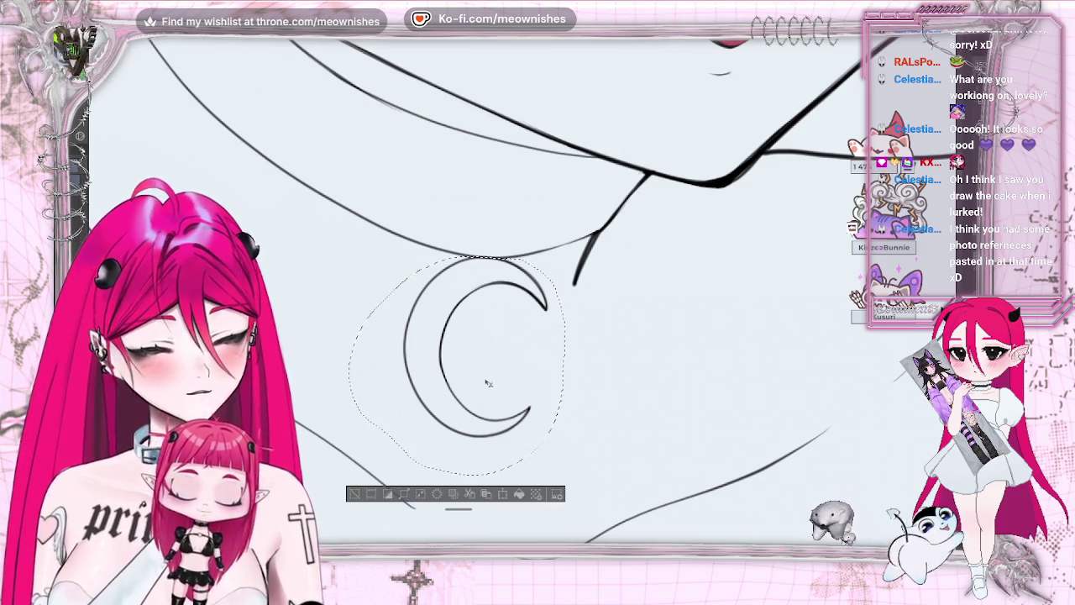
pyautogui.moveTo(494, 382); pyautogui.dragTo(484, 391)
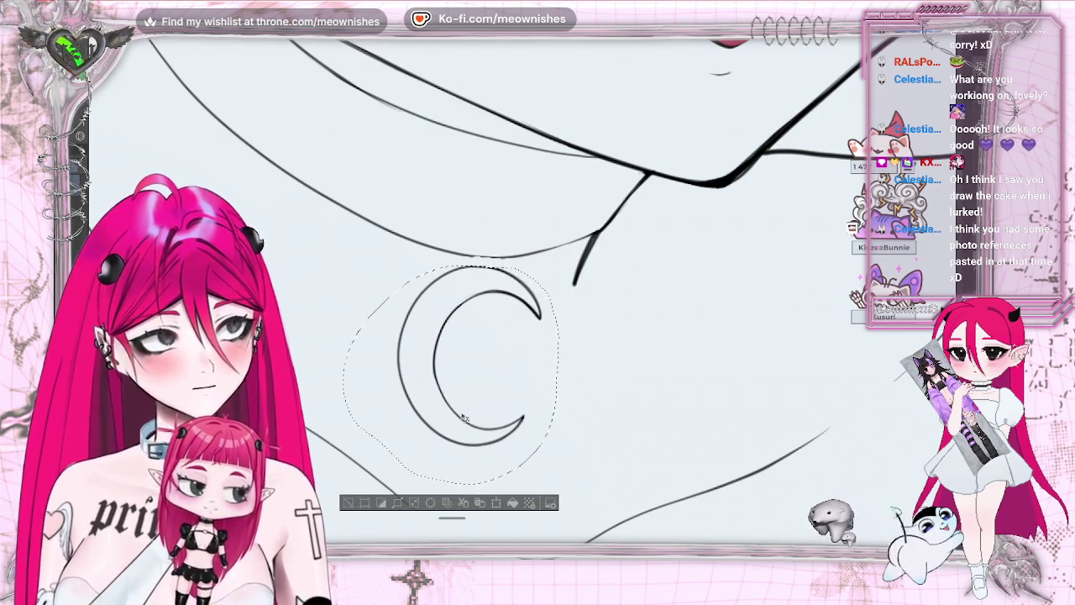
pyautogui.click(347, 503)
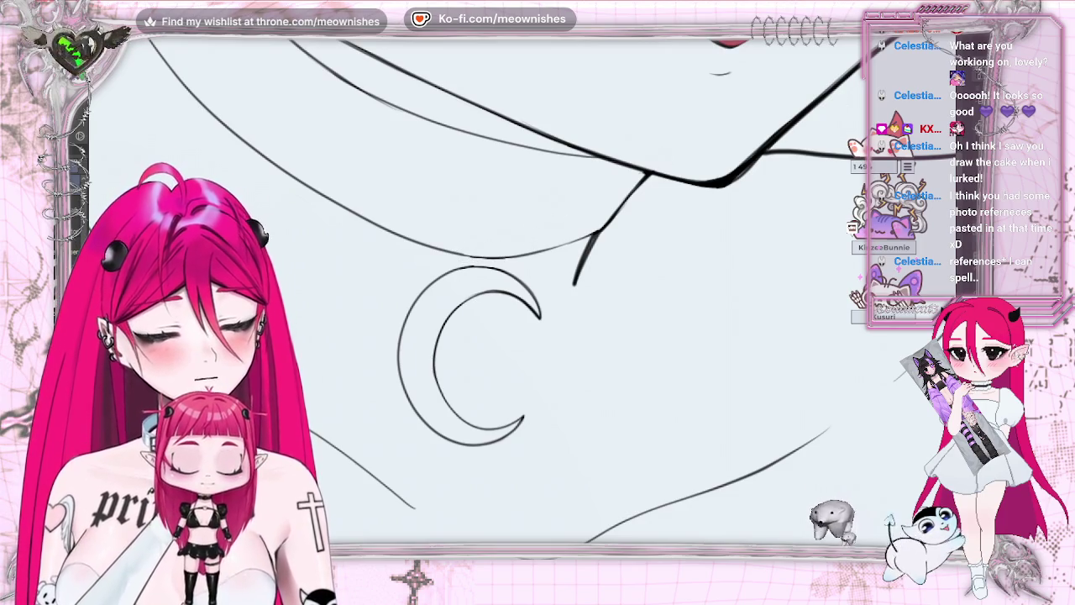
# Mirror the canvas and try several faint chain strokes up from the pendant, undoing each.
pyautogui.press('m')
pyautogui.hotkey('ctrl', 'z')
pyautogui.hotkey('ctrl', 'z')
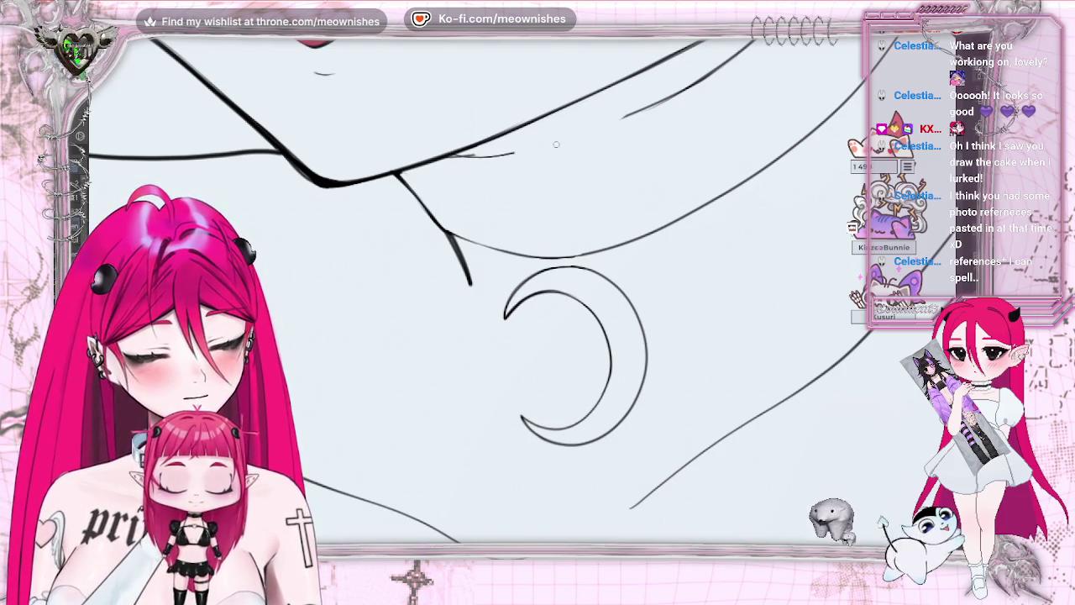
pyautogui.moveTo(556, 144); pyautogui.dragTo(670, 95)
pyautogui.hotkey('ctrl', 'z')
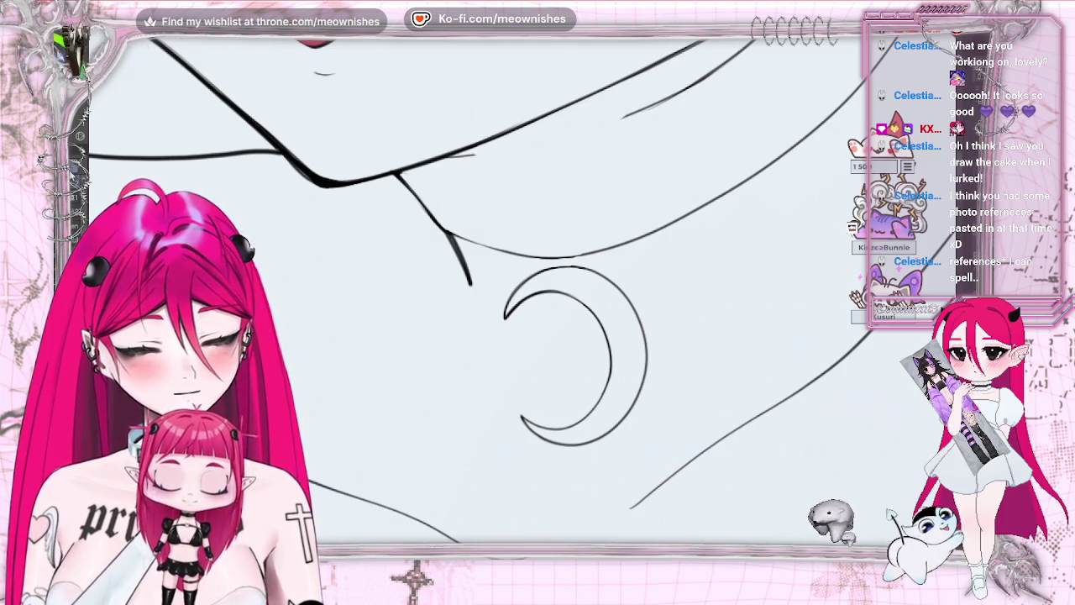
pyautogui.moveTo(477, 153); pyautogui.dragTo(722, 67)
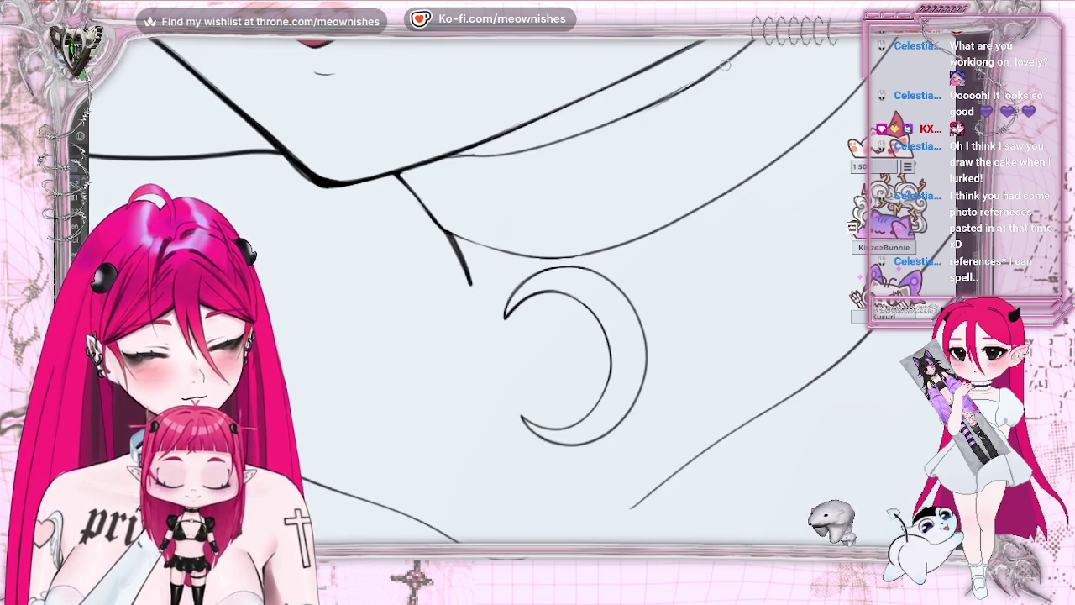
pyautogui.hotkey('ctrl', 'z')
pyautogui.moveTo(482, 154)
pyautogui.mouseDown()
pyautogui.moveTo(572, 137)
pyautogui.moveTo(698, 81)
pyautogui.mouseUp()
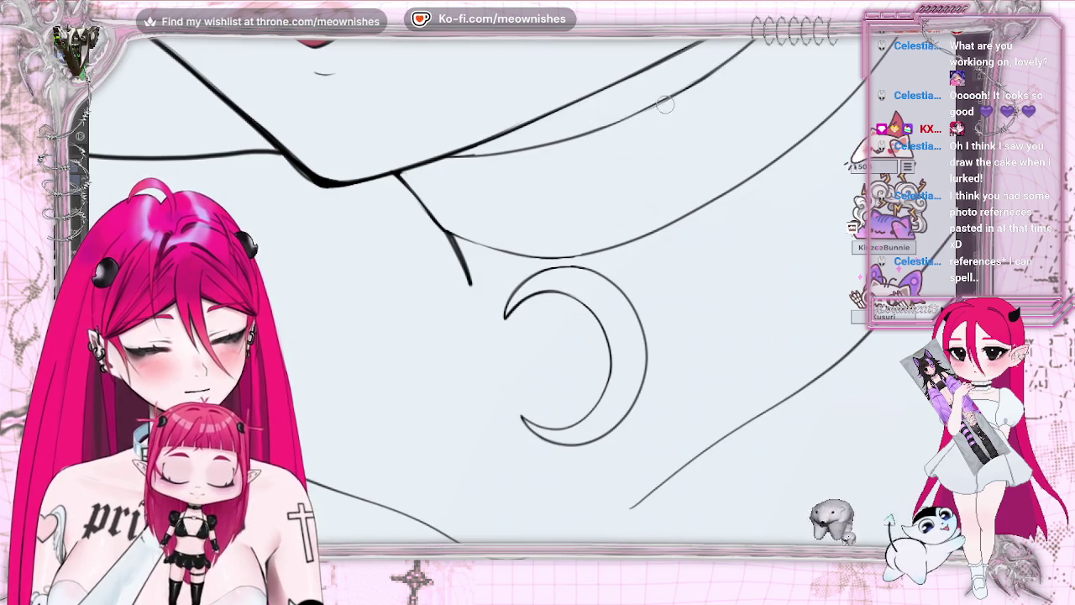
# Retry the upper end of the chain stroke toward the upper right, undo it, and zoom out.
pyautogui.hotkey('ctrl', 'z')
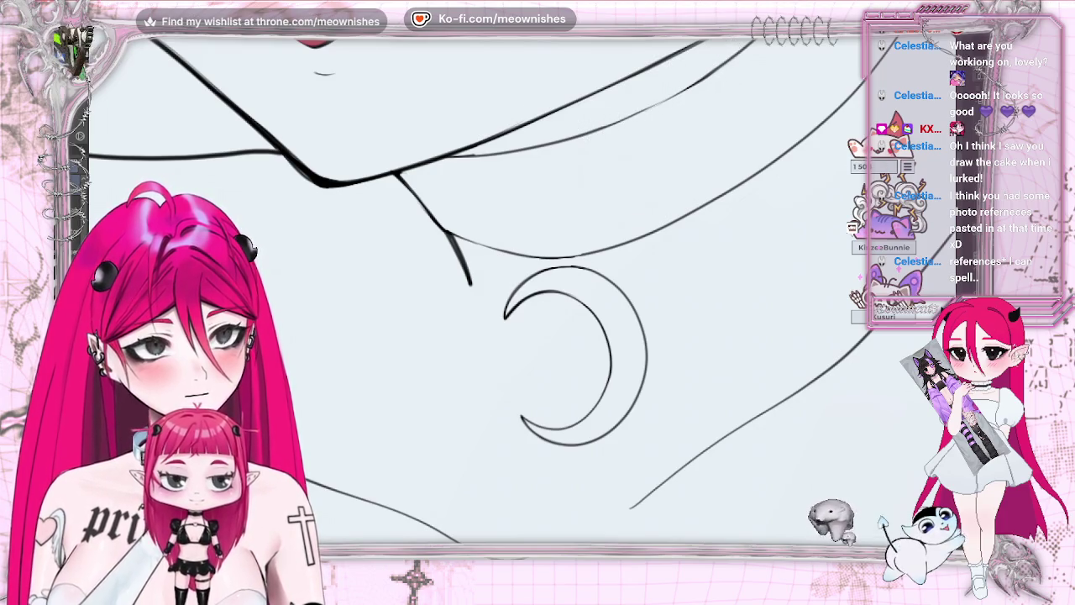
pyautogui.moveTo(666, 99); pyautogui.dragTo(735, 53)
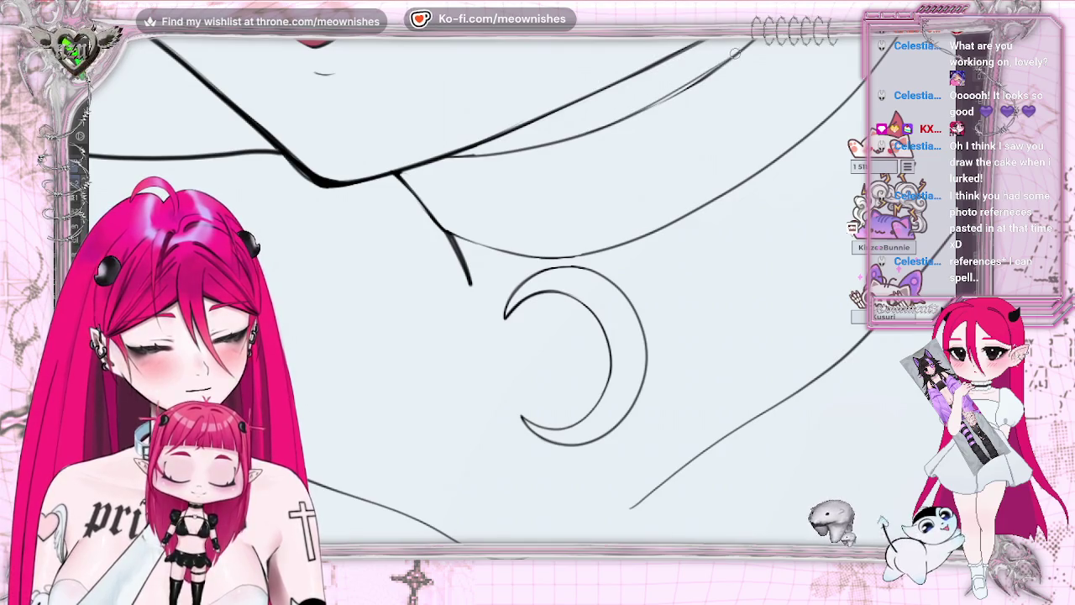
pyautogui.hotkey('ctrl', 'z')
pyautogui.moveTo(639, 111); pyautogui.dragTo(729, 57)
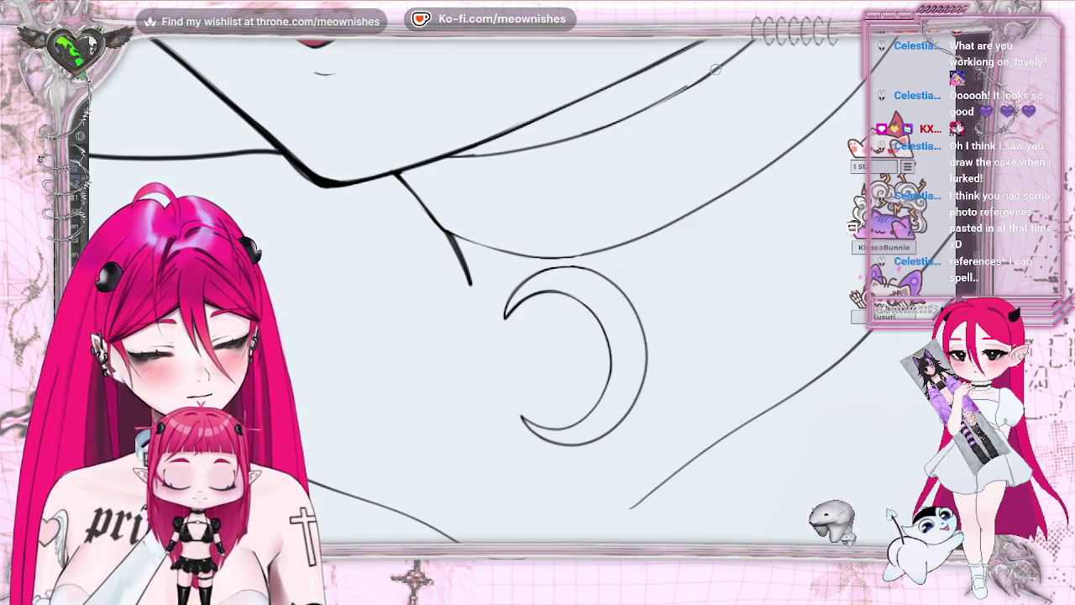
pyautogui.hotkey('ctrl', 'z')
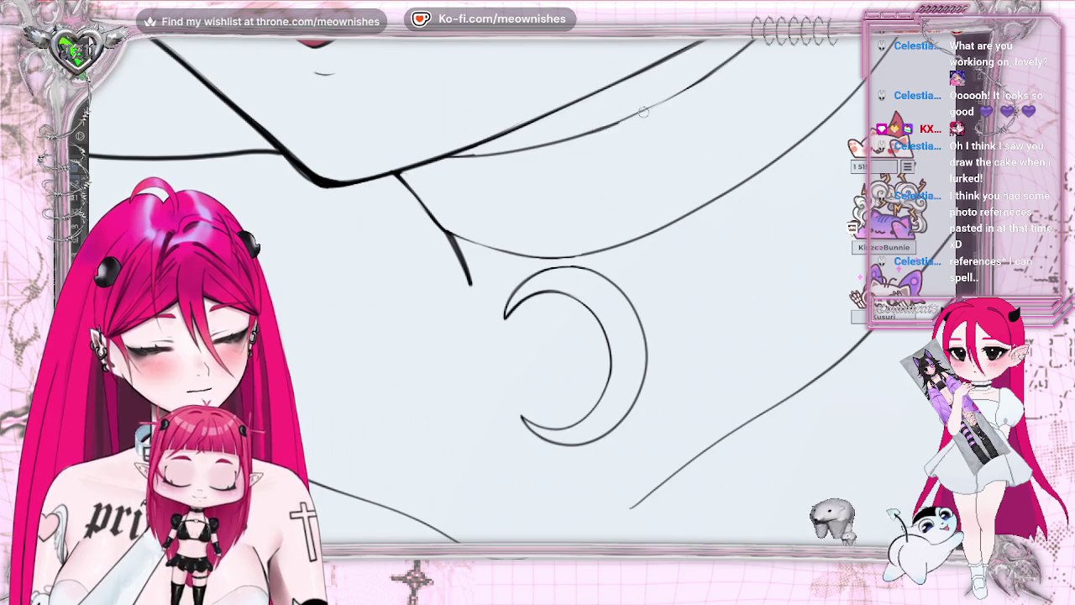
pyautogui.hotkey('ctrl', '-')
# Zoom out to check the whole illustration, then zoom back in on the neck.
pyautogui.hotkey('ctrl', '-')
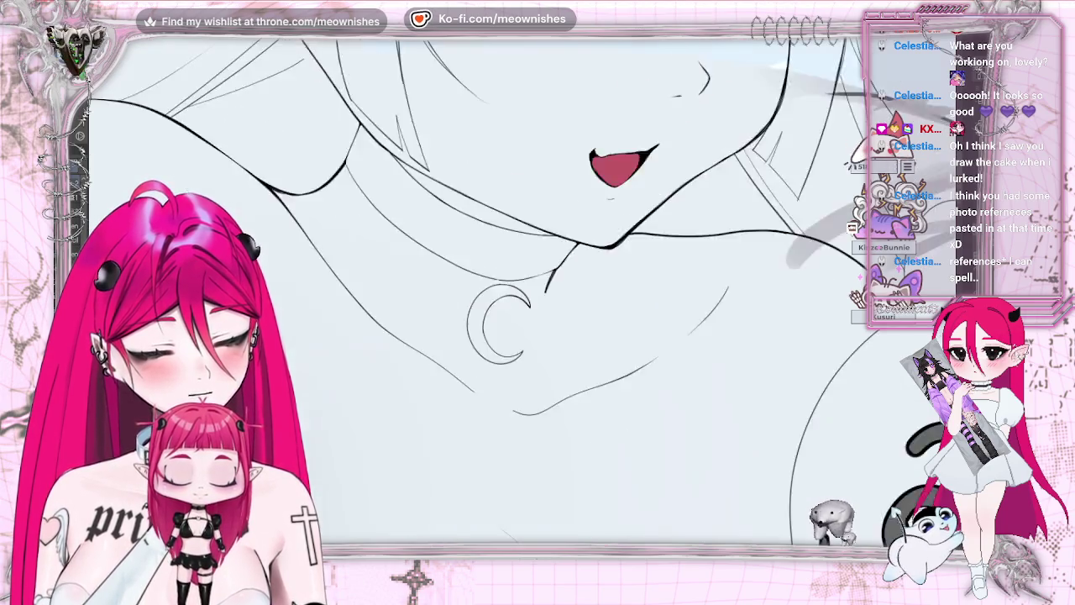
pyautogui.hotkey('ctrl', '-')
pyautogui.hotkey('ctrl', '-')
pyautogui.hotkey('ctrl', '+')
pyautogui.hotkey('ctrl', '+')
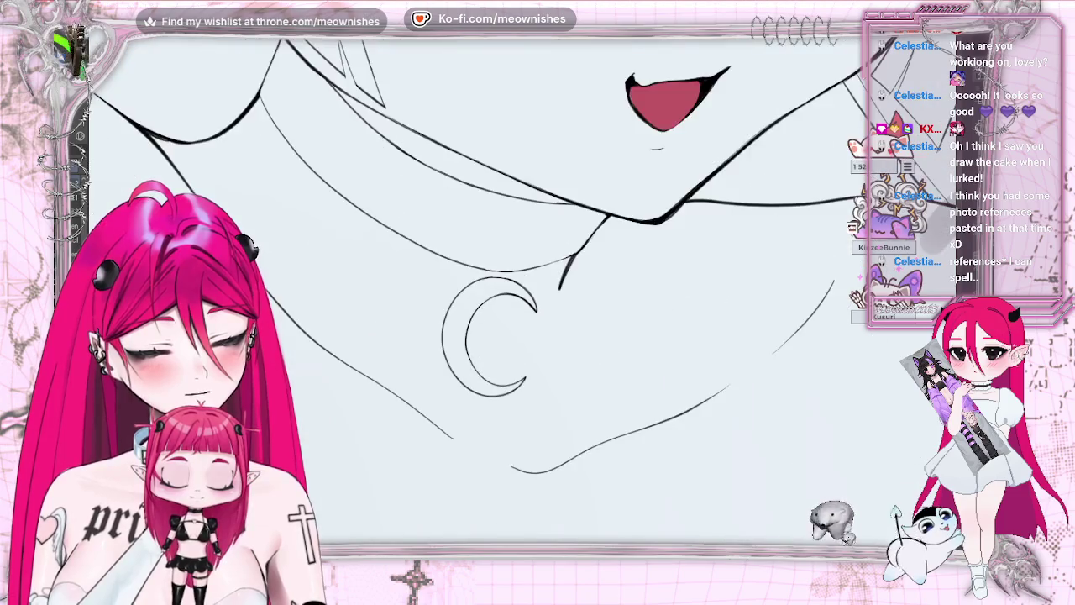
pyautogui.hotkey('ctrl', '+')
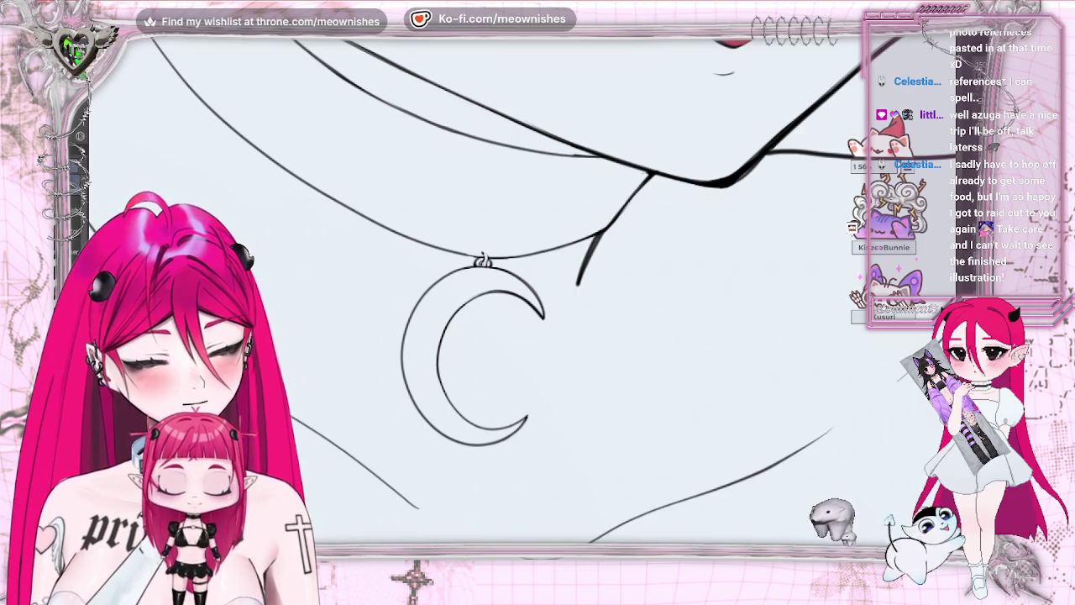
# Scroll the canvas view down and back up over the choker and pendant.
pyautogui.scroll(-3, 483, 261)
pyautogui.scroll(1, 509, 285)
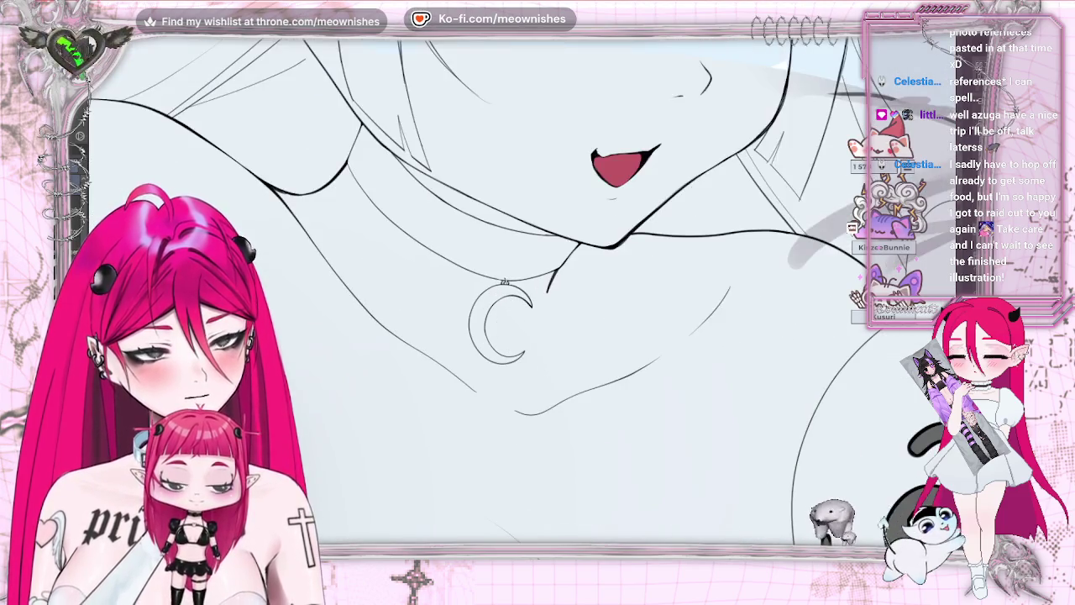
pyautogui.scroll(2, 508, 286)
pyautogui.scroll(2, 504, 277)
pyautogui.scroll(2, 487, 260)
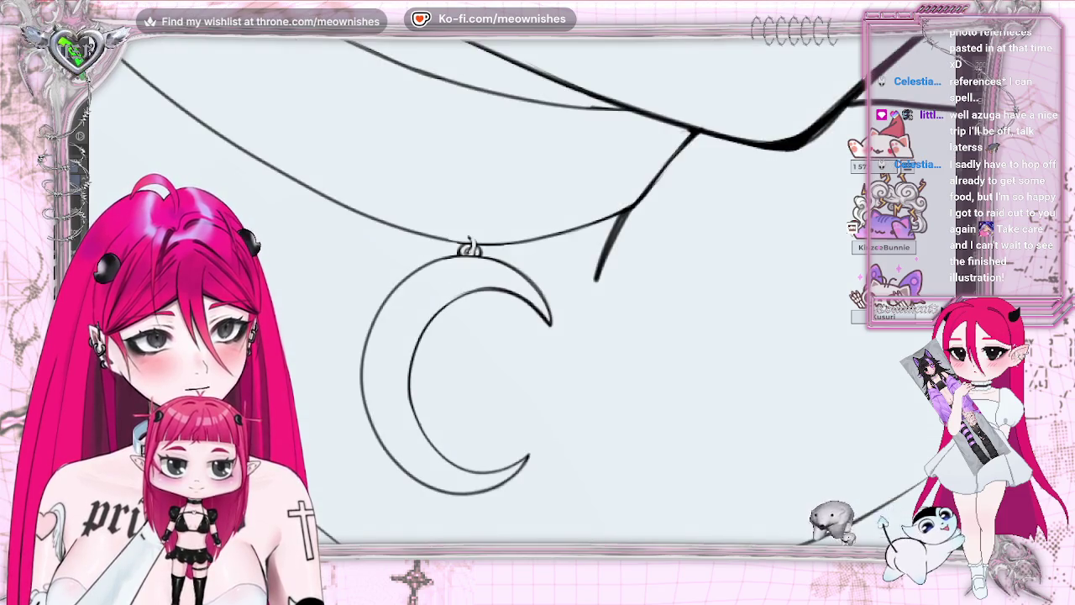
pyautogui.scroll(2, 521, 294)
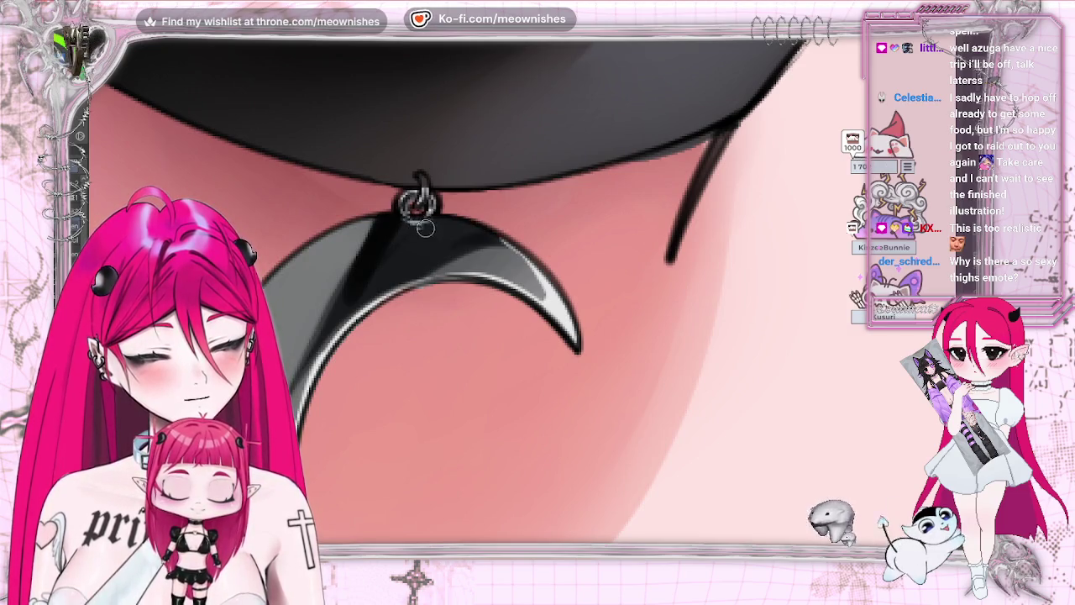
# Scroll the view down and back up around the crescent pendant.
pyautogui.scroll(-5, 479, 290)
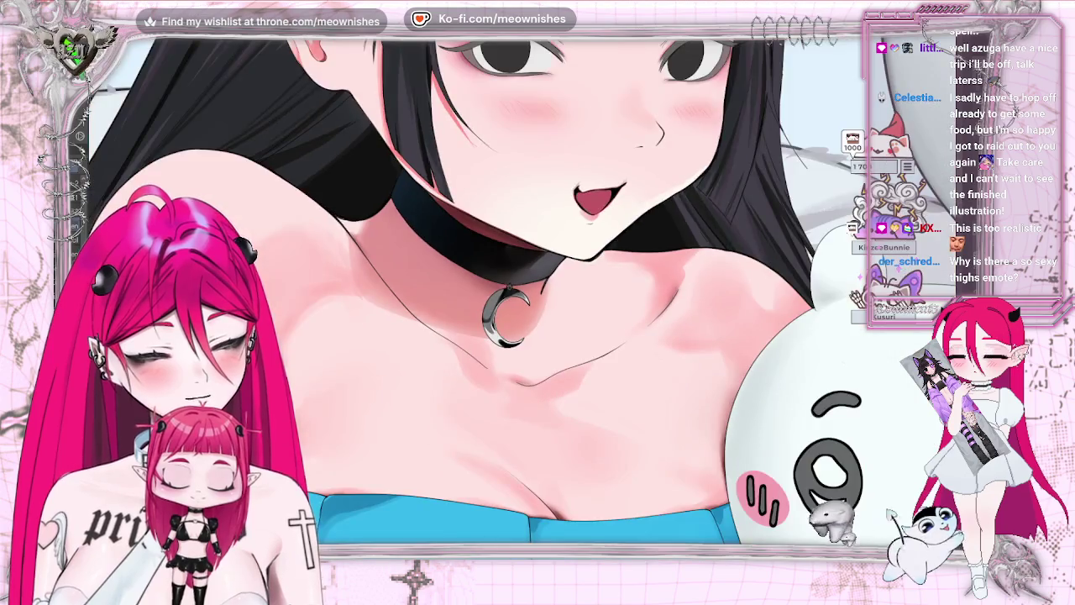
pyautogui.scroll(5, 478, 289)
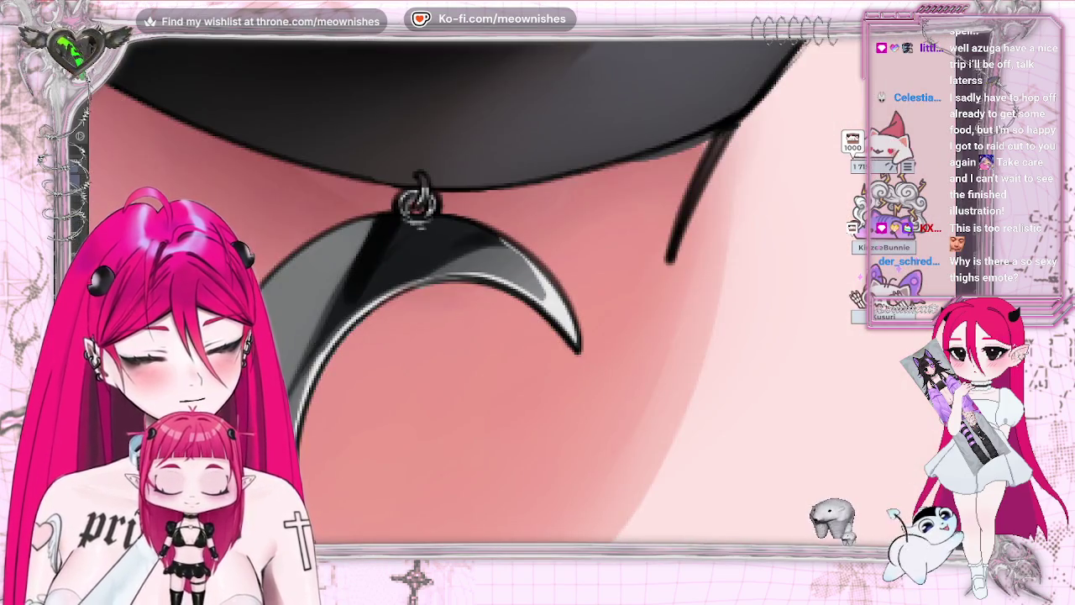